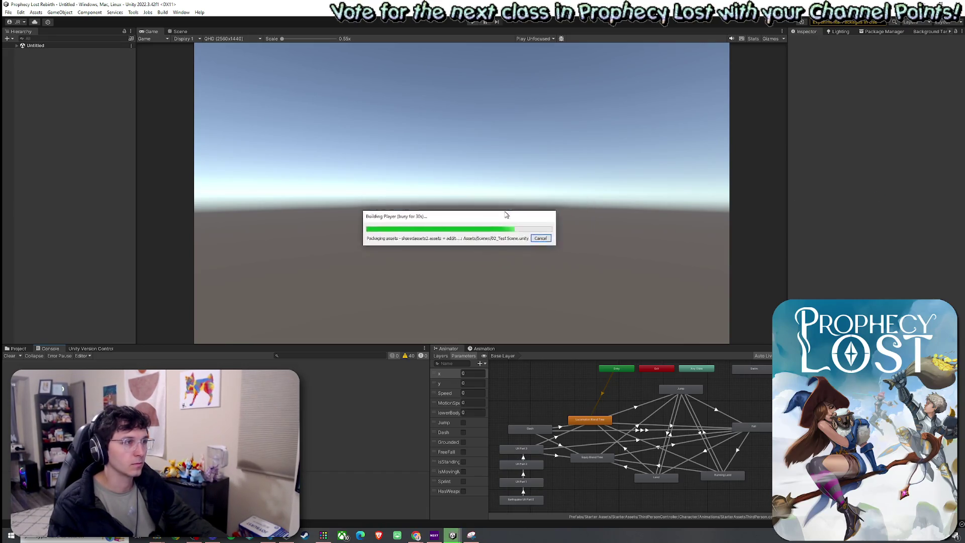
Move the build progress window aside and let the player build finish successfully
{"action": "mouse_move", "coordinate": [506, 214]}
{"action": "left_mouse_down"}
{"action": "mouse_move", "coordinate": [520, 206]}
{"action": "mouse_move", "coordinate": [337, 217]}
{"action": "mouse_move", "coordinate": [450, 206]}
{"action": "mouse_move", "coordinate": [681, 213]}
{"action": "mouse_move", "coordinate": [335, 215]}
{"action": "mouse_move", "coordinate": [591, 209]}
{"action": "left_mouse_up"}
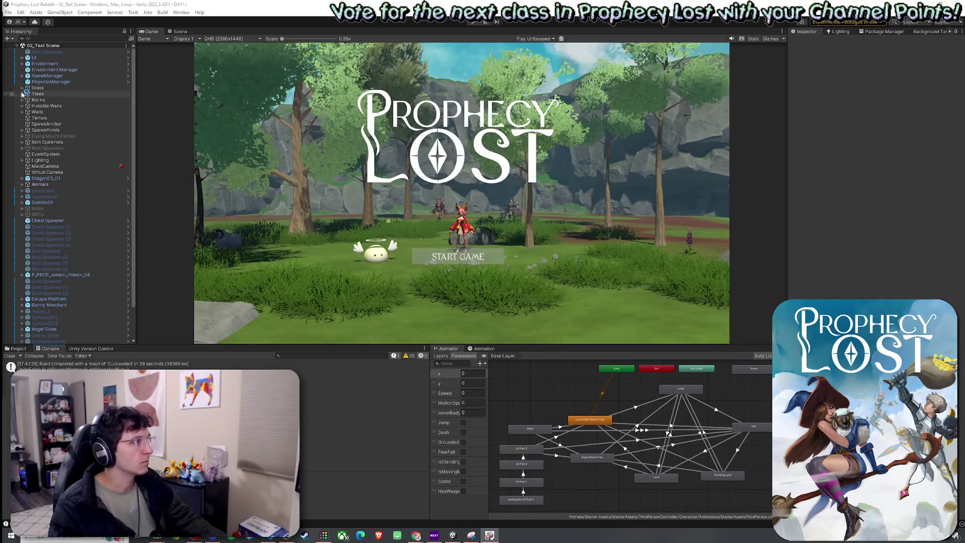
Enter Play mode and join a match from the World Map with Find Match
{"action": "left_click", "coordinate": [478, 22]}
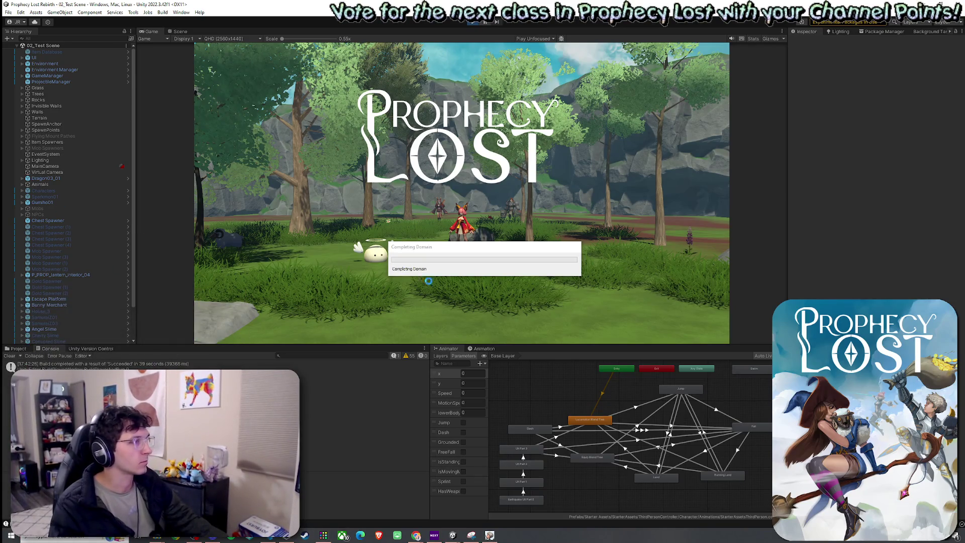
{"action": "mouse_move", "coordinate": [478, 252]}
{"action": "left_mouse_down"}
{"action": "mouse_move", "coordinate": [516, 237]}
{"action": "mouse_move", "coordinate": [486, 211]}
{"action": "left_mouse_up"}
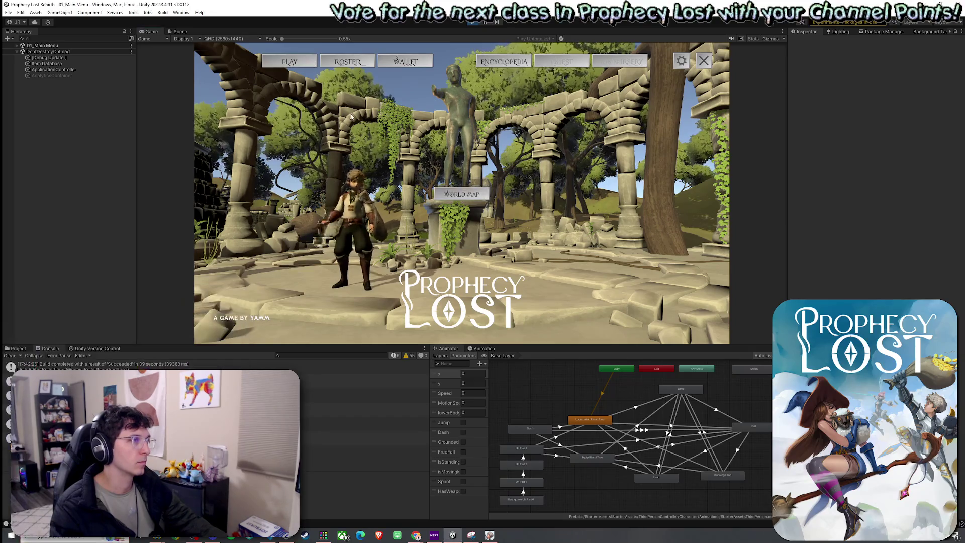
{"action": "left_click", "coordinate": [484, 199]}
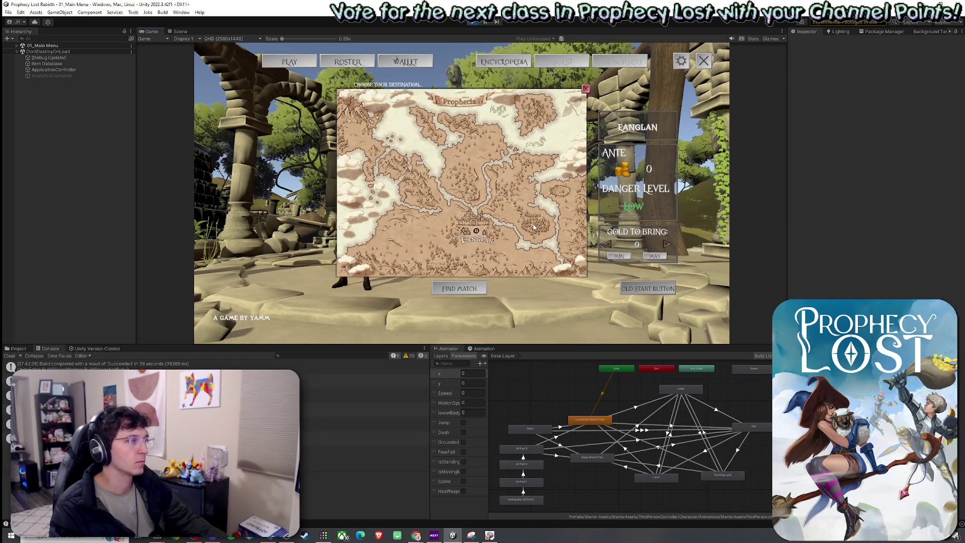
{"action": "left_click", "coordinate": [534, 227]}
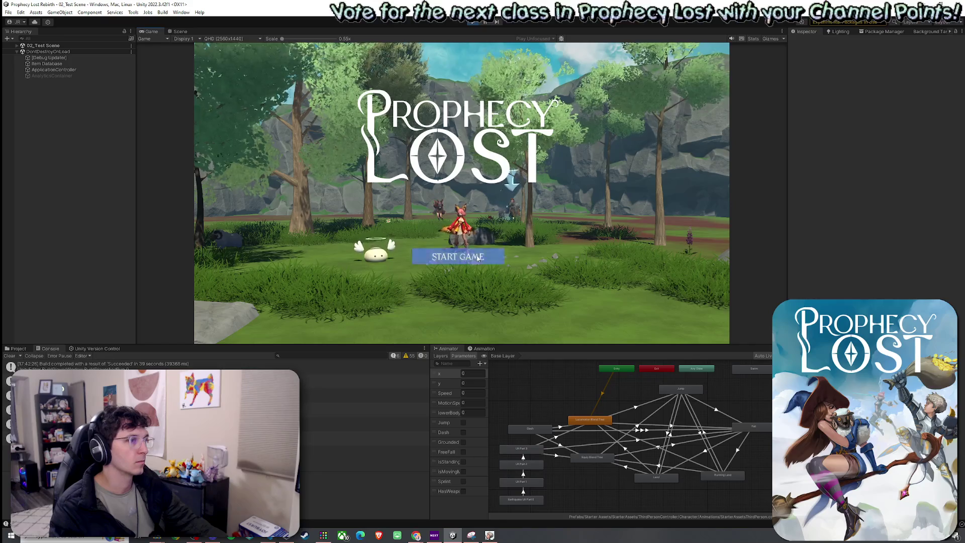
Test the character beside the witch: shield (Q), run forward (W) and dash (E)
{"action": "key", "text": "super"}
{"action": "left_click", "coordinate": [303, 272]}
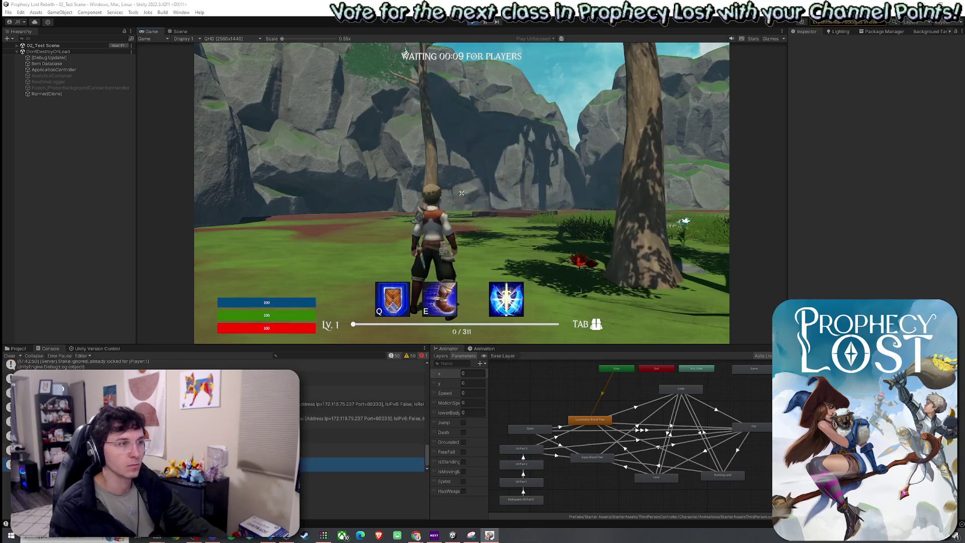
{"action": "key", "text": "super"}
{"action": "left_click", "coordinate": [452, 233]}
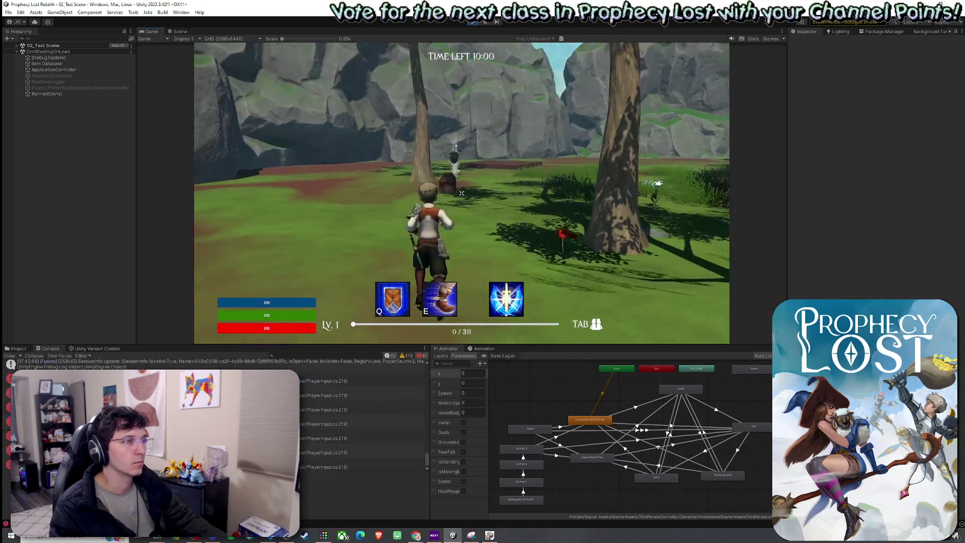
{"action": "key", "text": "q"}
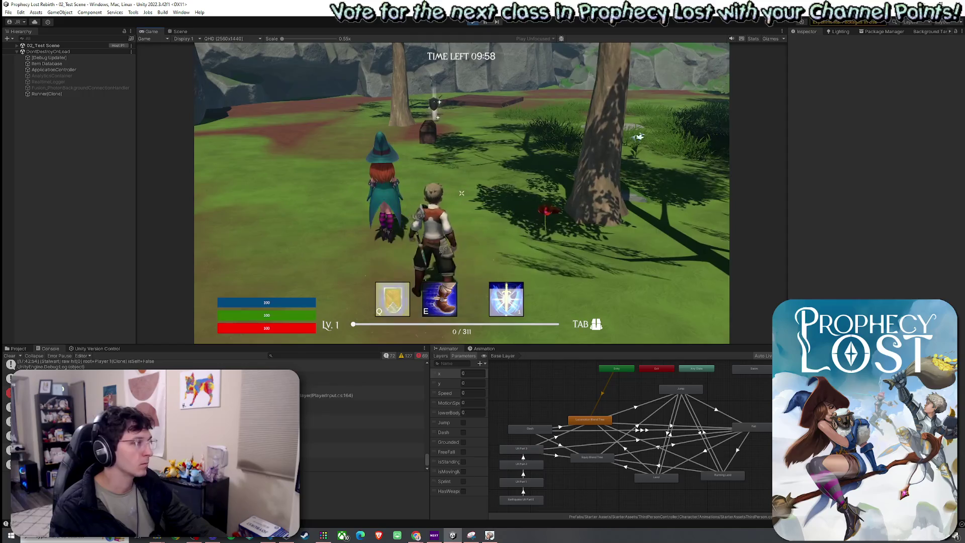
{"action": "key", "text": "w"}
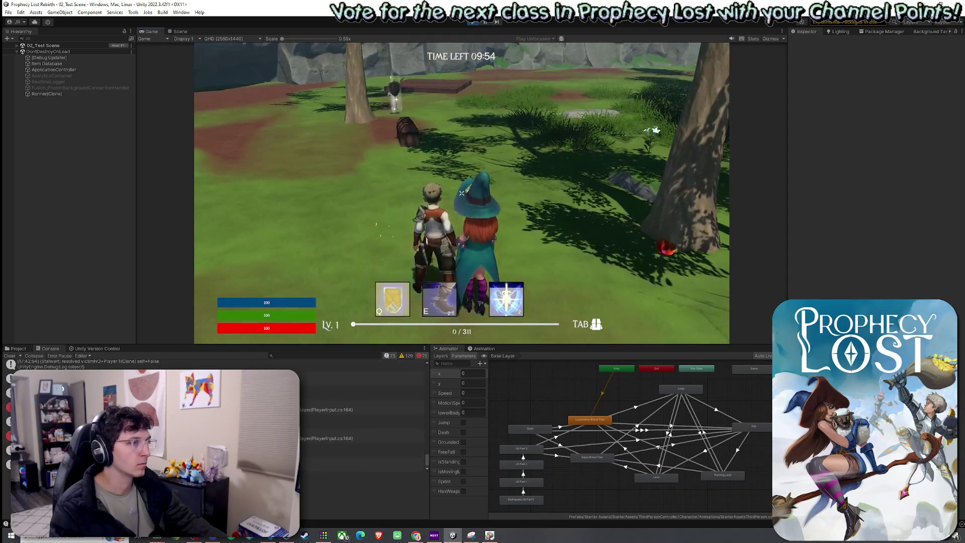
{"action": "key", "text": "e"}
{"action": "key", "text": "w"}
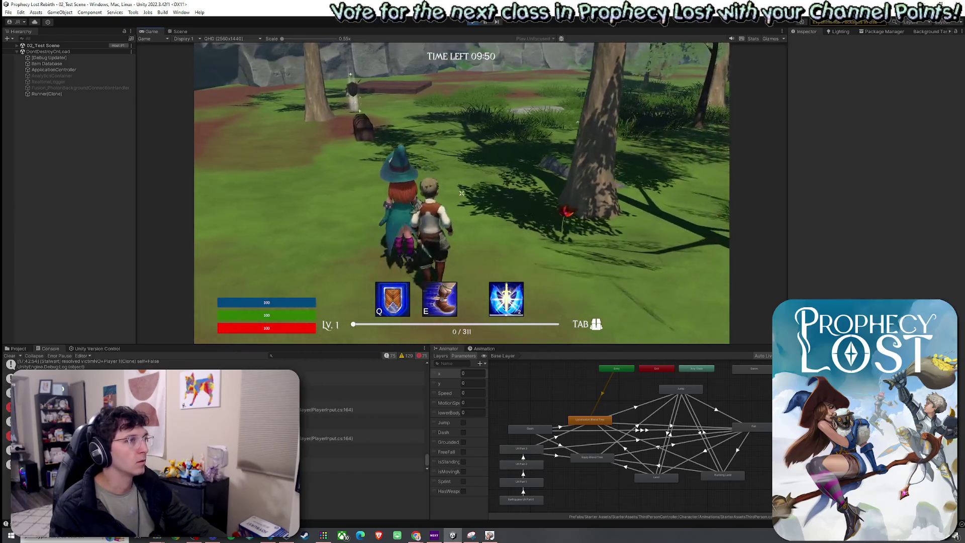
{"action": "key", "text": "super"}
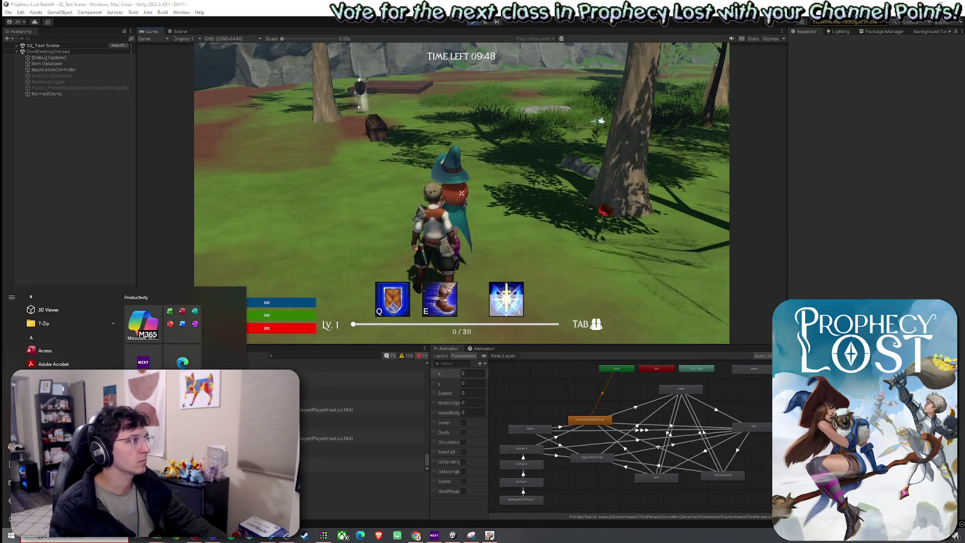
Leave the playtest and look over StalwartDefense.cs in the code editor
{"action": "left_click", "coordinate": [473, 26]}
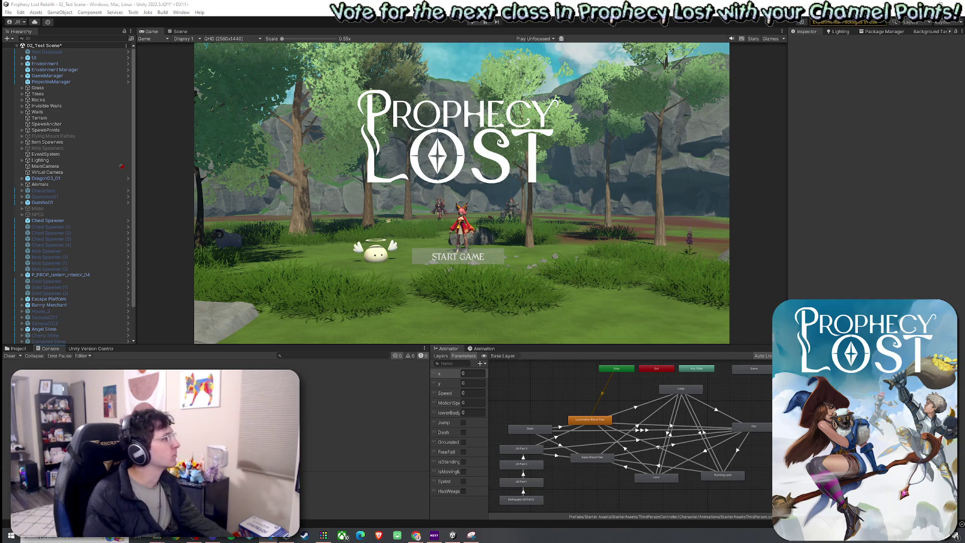
{"action": "key", "text": "alt+Tab"}
{"action": "key", "text": "alt+Tab"}
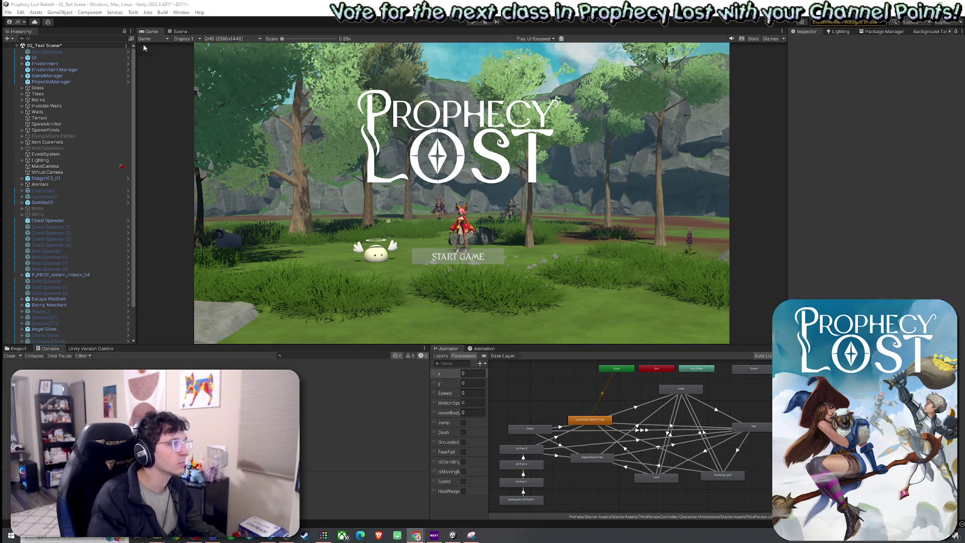
In the Scene view, select the Angel Slime in the Hierarchy and frame it
{"action": "left_click", "coordinate": [177, 32]}
{"action": "key", "text": "f"}
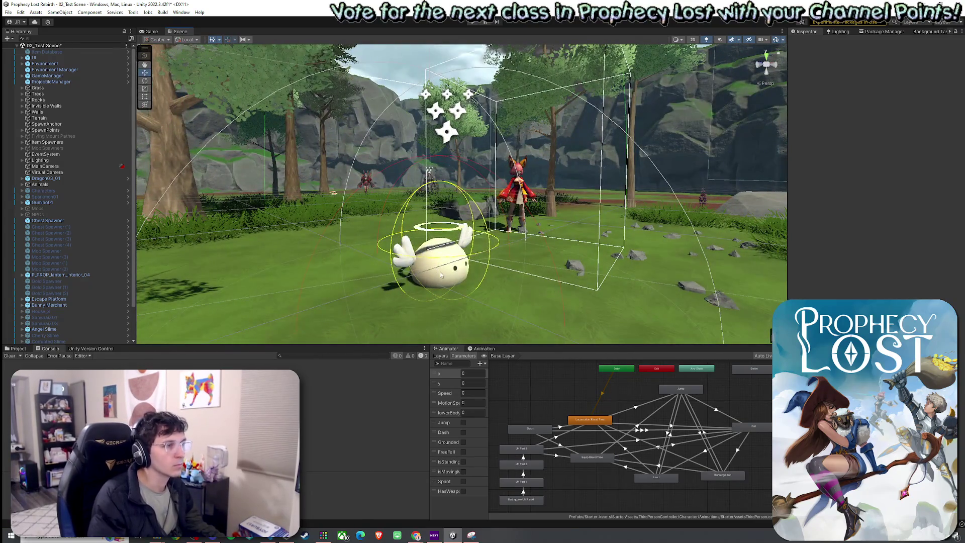
{"action": "left_click", "coordinate": [451, 253]}
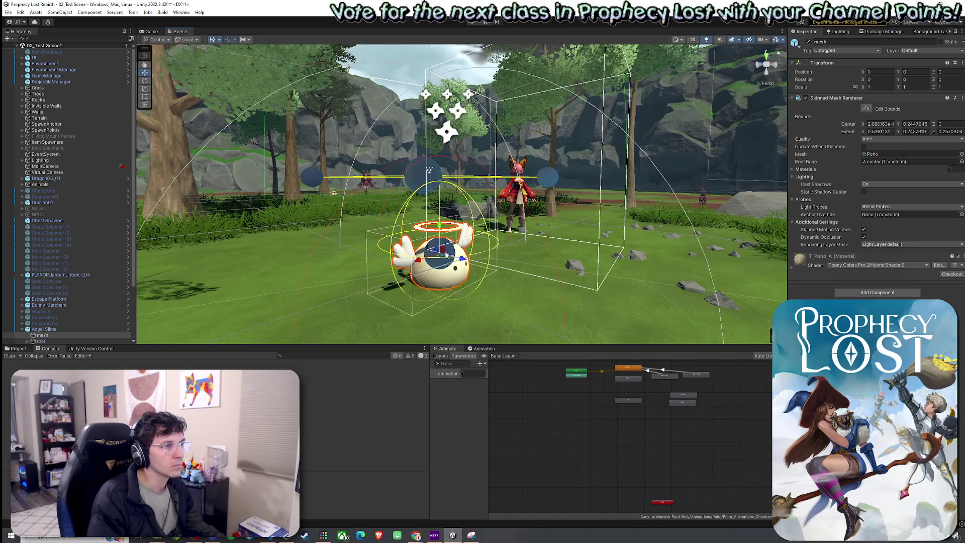
{"action": "left_click", "coordinate": [81, 328]}
{"action": "key", "text": "f"}
{"action": "mouse_move", "coordinate": [411, 258]}
{"action": "left_mouse_down"}
{"action": "mouse_move", "coordinate": [435, 297]}
{"action": "mouse_move", "coordinate": [393, 330]}
{"action": "left_mouse_up"}
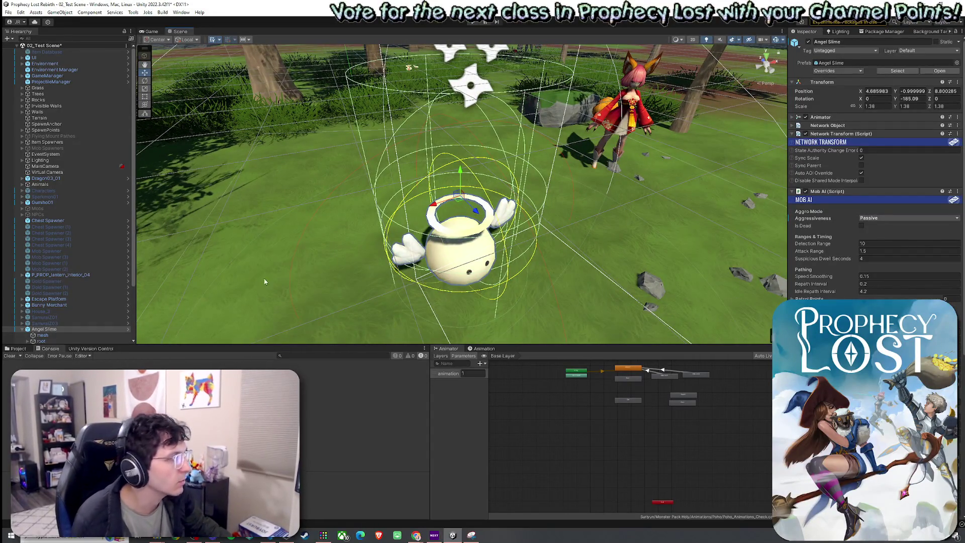
Select the Angel Slime's Hurtbox, mark it as a hurtbox and stretch its extents to 2.37
{"action": "scroll", "coordinate": [60, 291], "scroll_direction": "down", "scroll_amount": 4}
{"action": "left_click", "coordinate": [57, 293]}
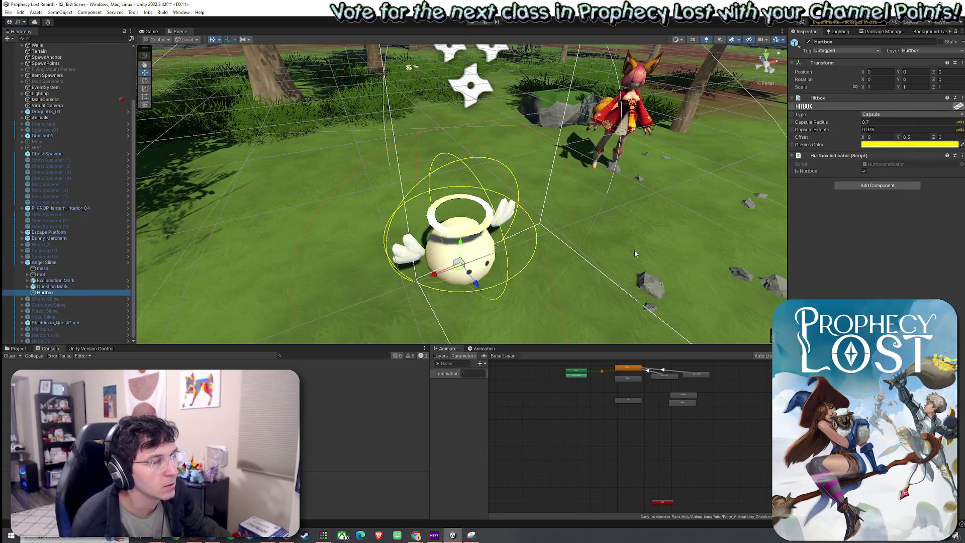
{"action": "left_click", "coordinate": [863, 170]}
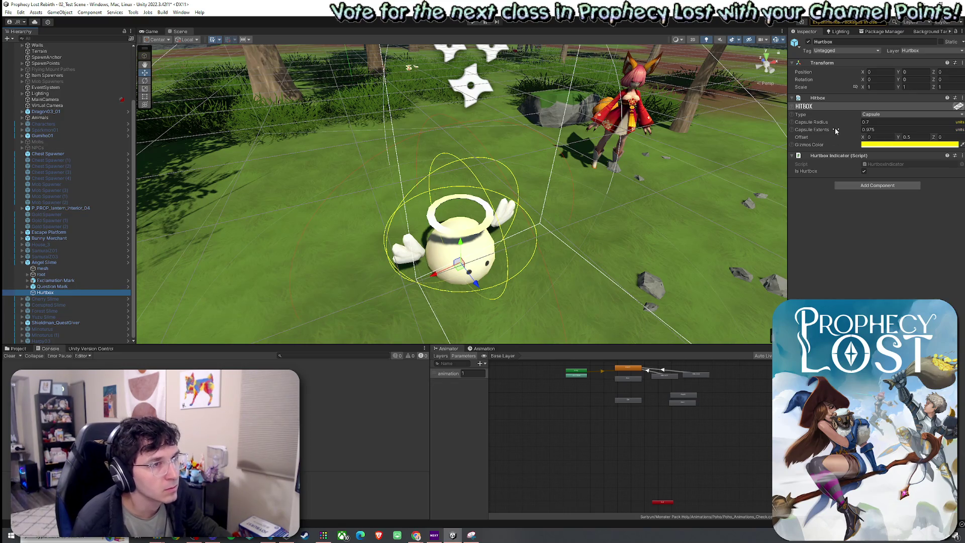
{"action": "left_click_drag", "start_coordinate": [835, 130], "coordinate": [855, 126]}
{"action": "mouse_move", "coordinate": [608, 199]}
{"action": "left_mouse_down"}
{"action": "mouse_move", "coordinate": [578, 191]}
{"action": "mouse_move", "coordinate": [542, 201]}
{"action": "left_mouse_up"}
Adjust the hitbox Y offset, settling on 0.55, with capsule extents at 1.95
{"action": "left_click", "coordinate": [912, 136]}
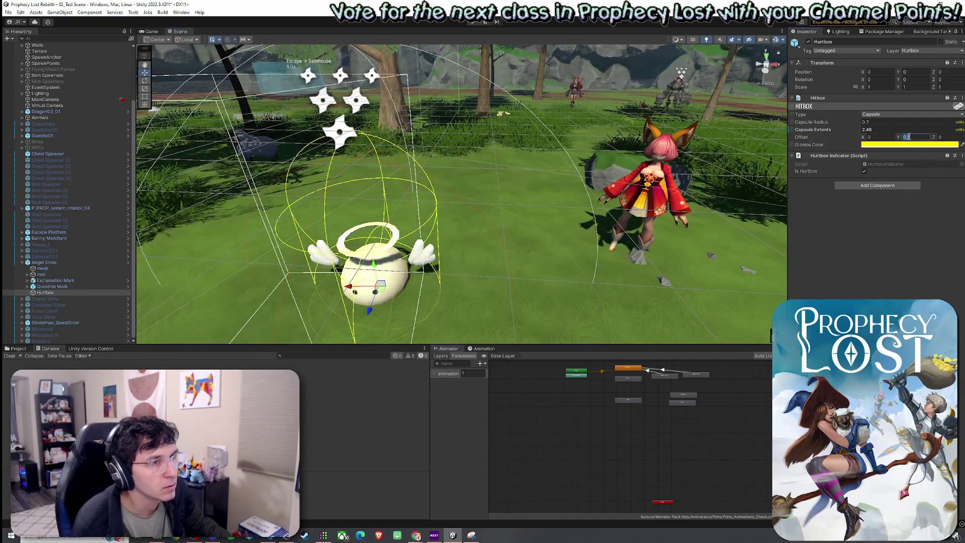
{"action": "type", "text": "0"}
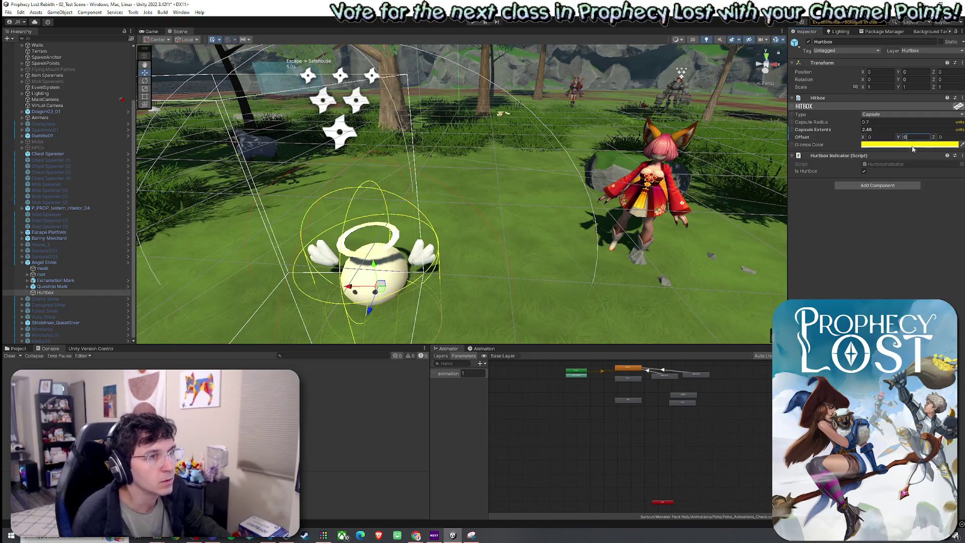
{"action": "type", "text": "1"}
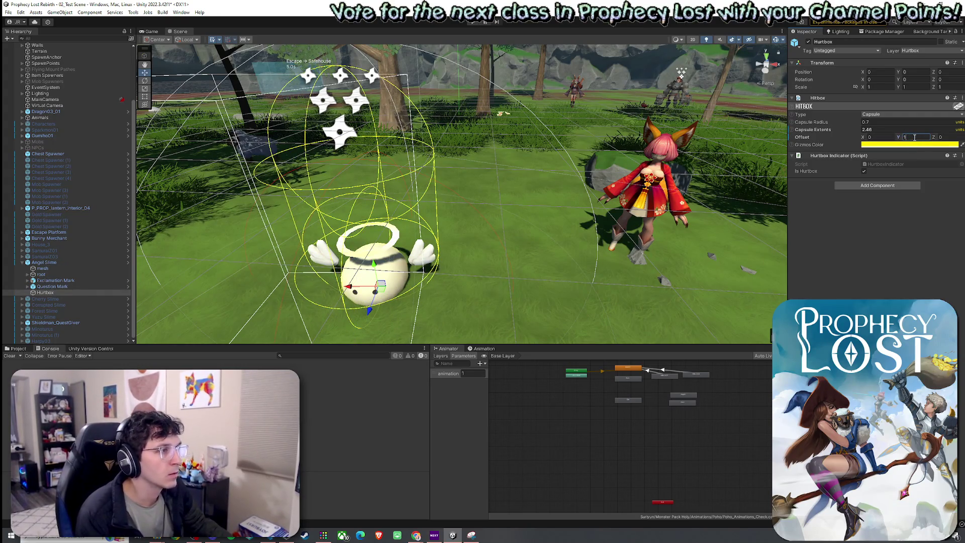
{"action": "key", "text": "Return"}
{"action": "key", "text": "f"}
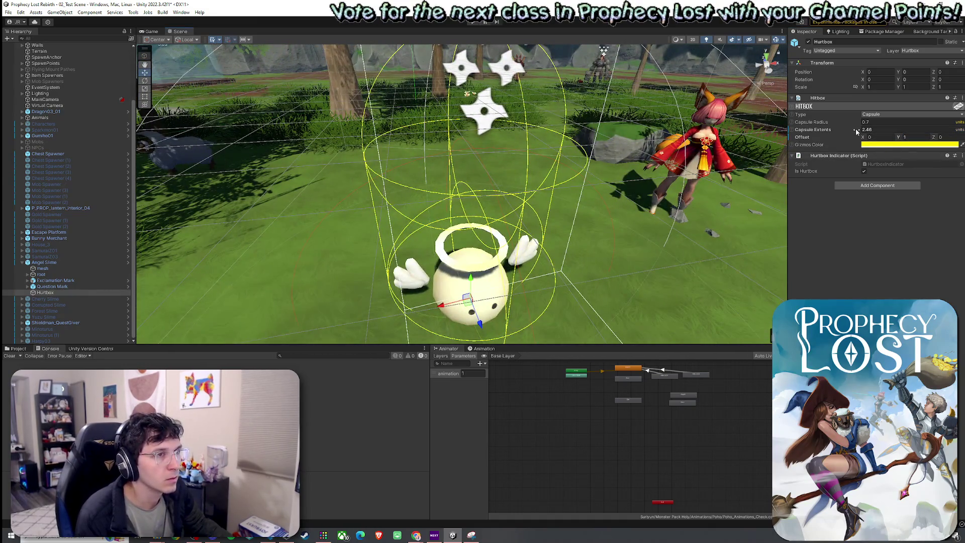
{"action": "left_click_drag", "start_coordinate": [855, 132], "coordinate": [847, 132]}
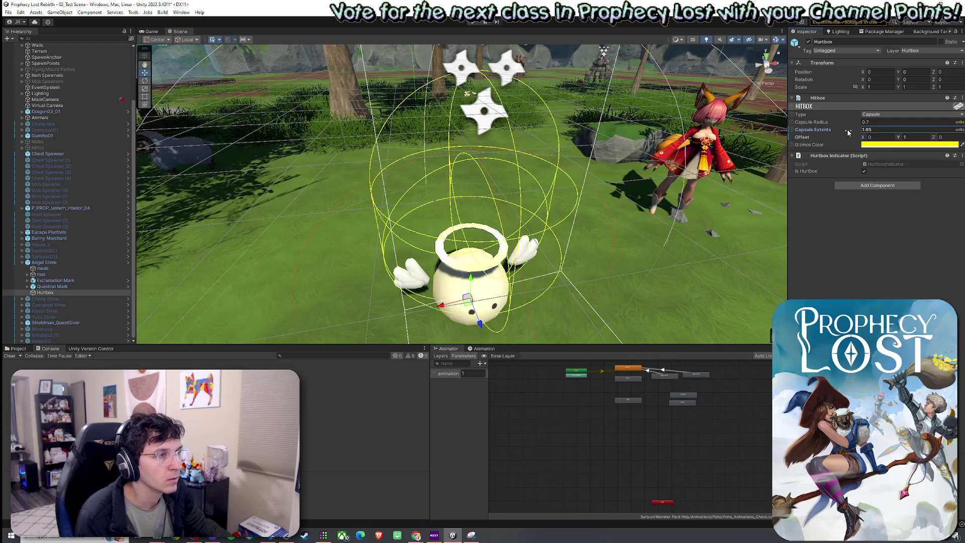
{"action": "left_click", "coordinate": [911, 139]}
{"action": "type", "text": "0"}
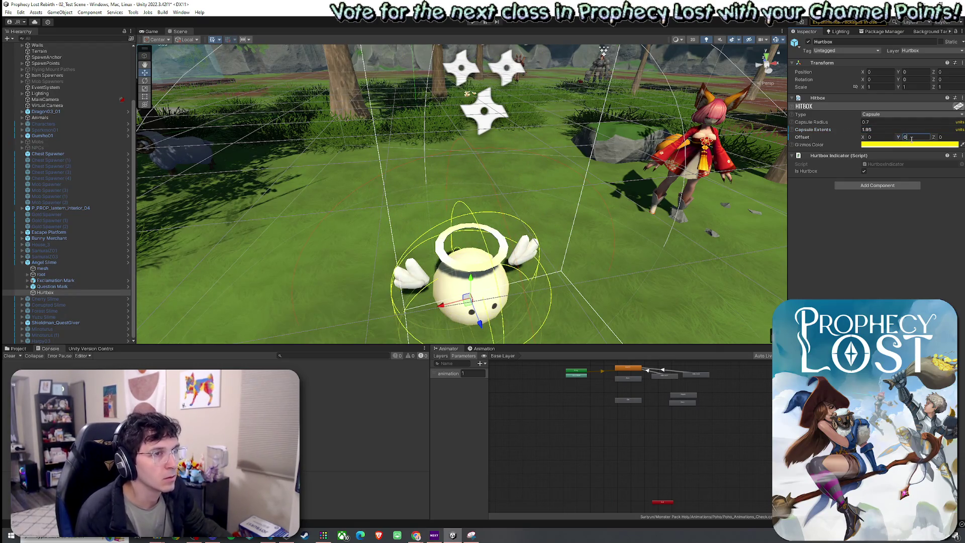
{"action": "type", "text": ".55"}
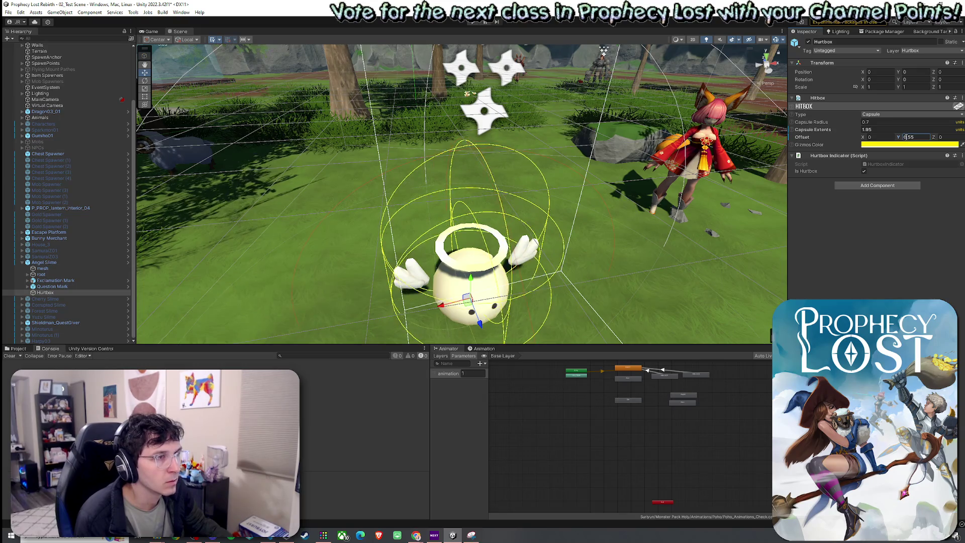
Stretch the hurtbox capsule extents to 3.7 and inspect the taller capsule
{"action": "mouse_move", "coordinate": [679, 197]}
{"action": "left_mouse_down"}
{"action": "mouse_move", "coordinate": [578, 211]}
{"action": "mouse_move", "coordinate": [628, 216]}
{"action": "mouse_move", "coordinate": [593, 219]}
{"action": "mouse_move", "coordinate": [657, 207]}
{"action": "left_mouse_up"}
{"action": "left_click_drag", "start_coordinate": [651, 207], "coordinate": [563, 207]}
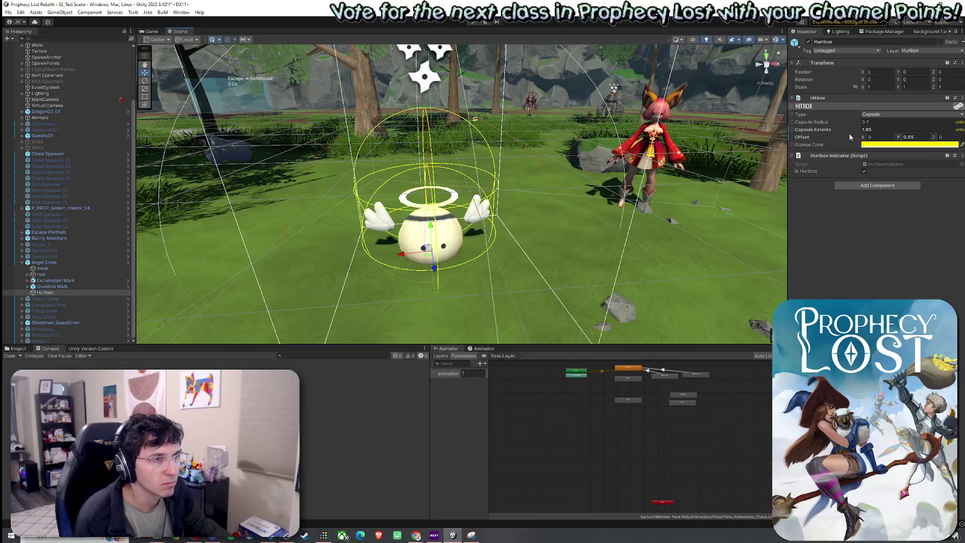
{"action": "left_click_drag", "start_coordinate": [836, 132], "coordinate": [857, 130]}
{"action": "mouse_move", "coordinate": [602, 126]}
{"action": "left_mouse_down"}
{"action": "mouse_move", "coordinate": [452, 121]}
{"action": "mouse_move", "coordinate": [208, 79]}
{"action": "left_mouse_up"}
Start Play mode with Ctrl+P and begin a match from the destination map
{"action": "left_click", "coordinate": [9, 12]}
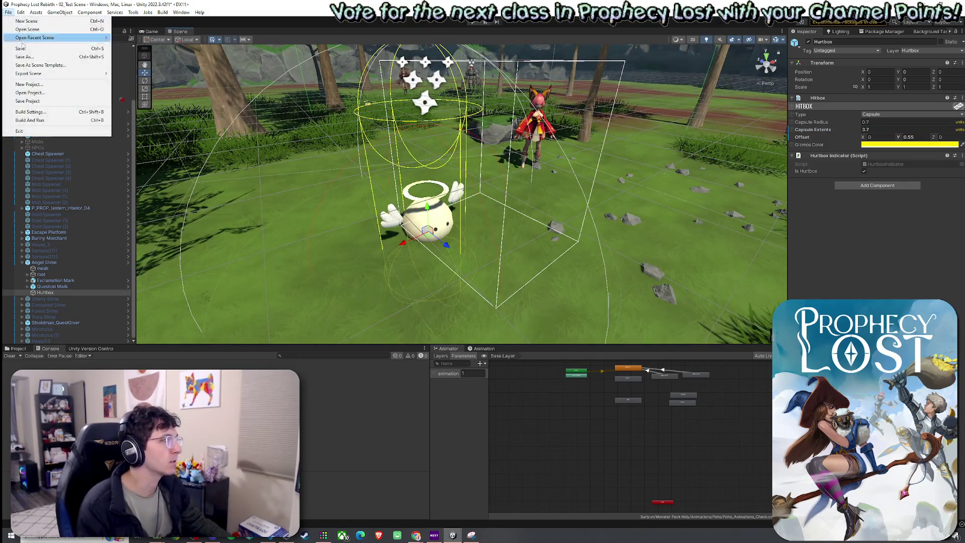
{"action": "left_click", "coordinate": [8, 12]}
{"action": "key", "text": "ctrl+p"}
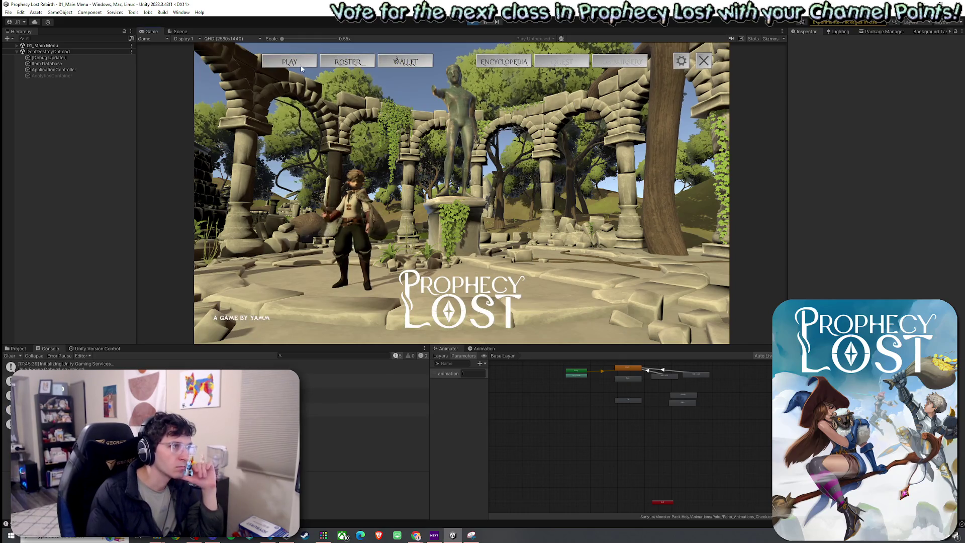
{"action": "left_click", "coordinate": [476, 211]}
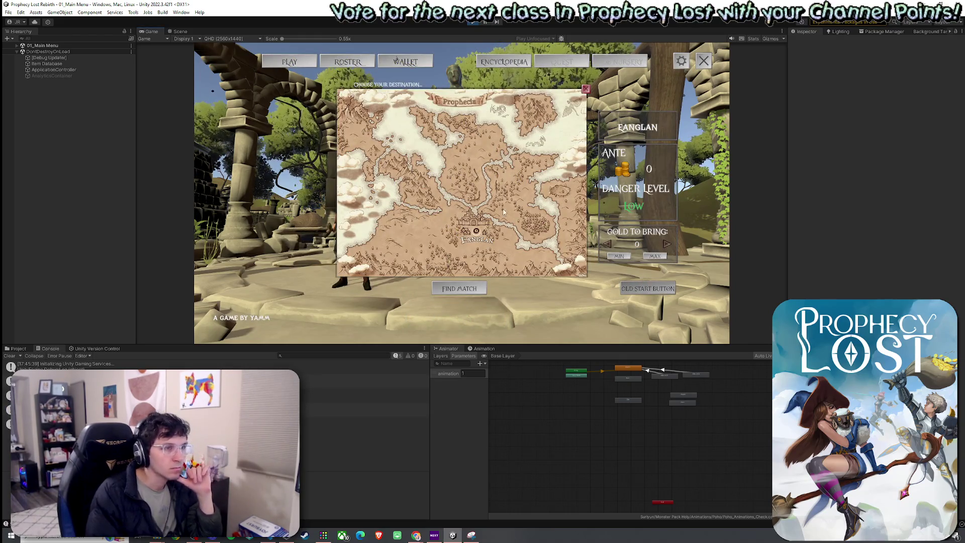
{"action": "left_click", "coordinate": [478, 230]}
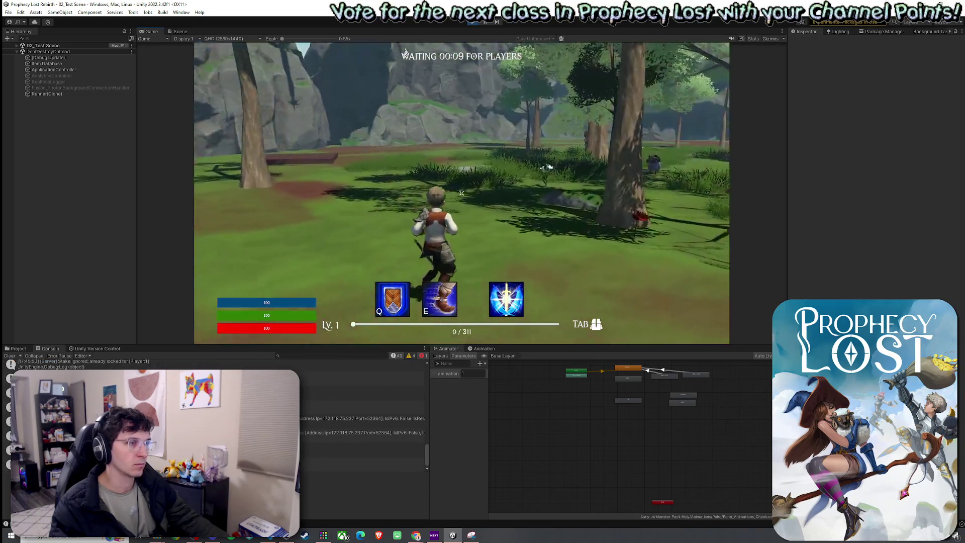
Run the character around near the Angel Slime, using the Q shield ability
{"action": "key", "text": "w"}
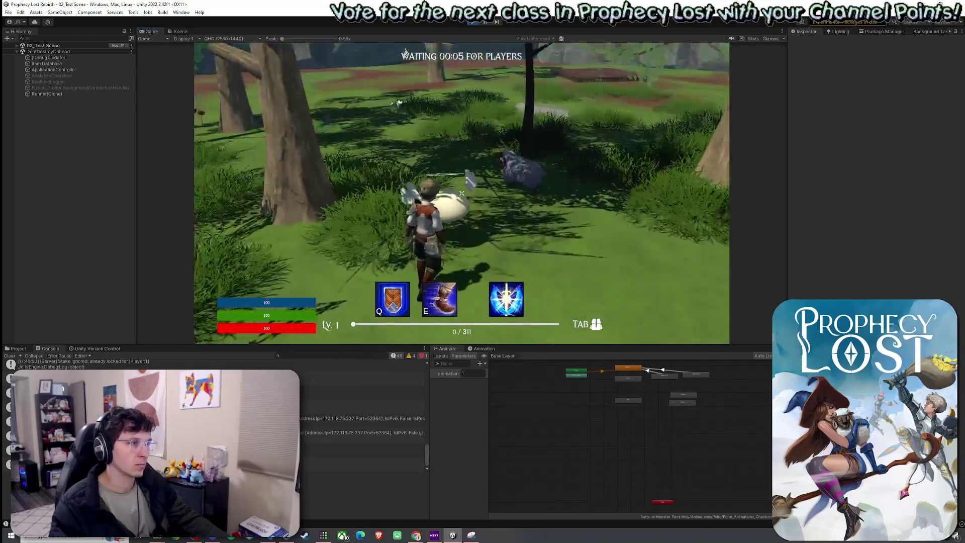
{"action": "key", "text": "q"}
{"action": "key", "text": "w"}
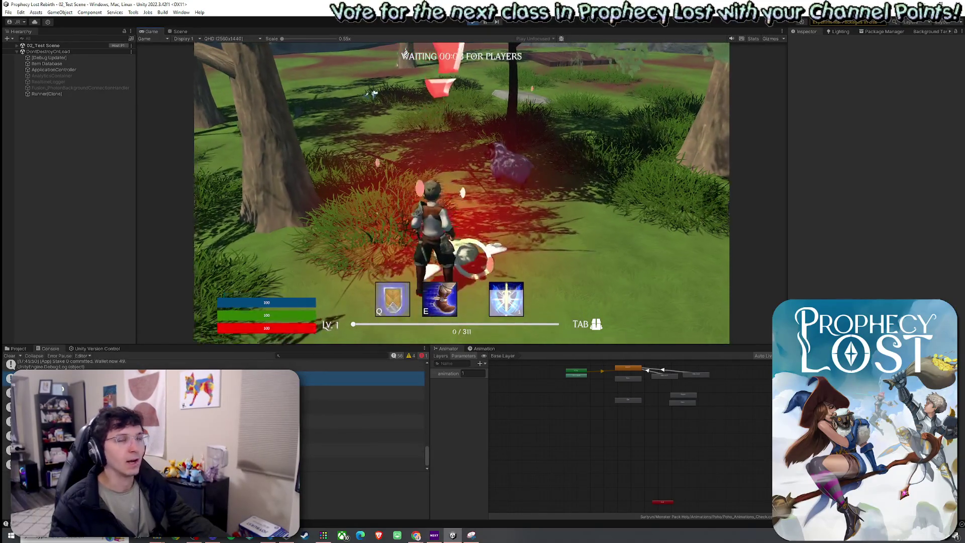
{"action": "key", "text": "w"}
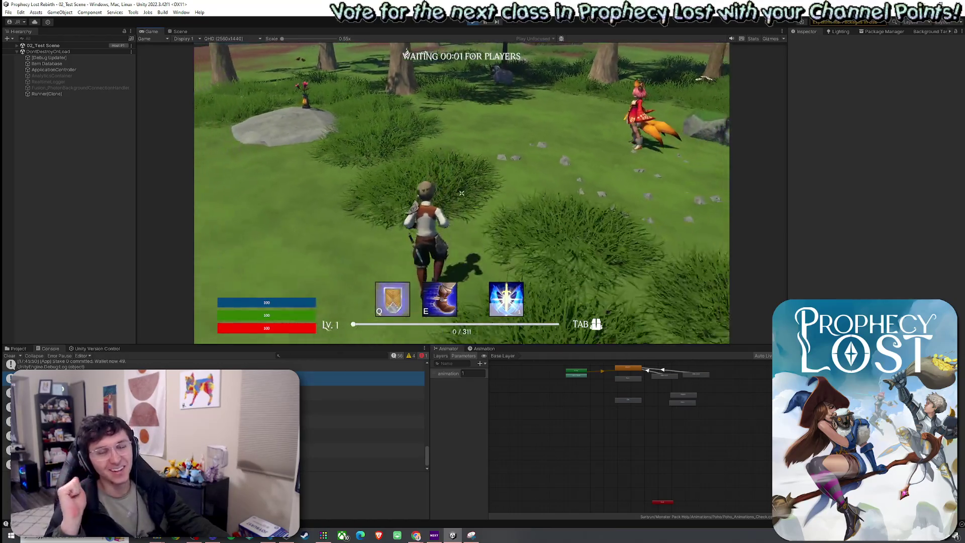
{"action": "key", "text": "w"}
{"action": "key", "text": "q"}
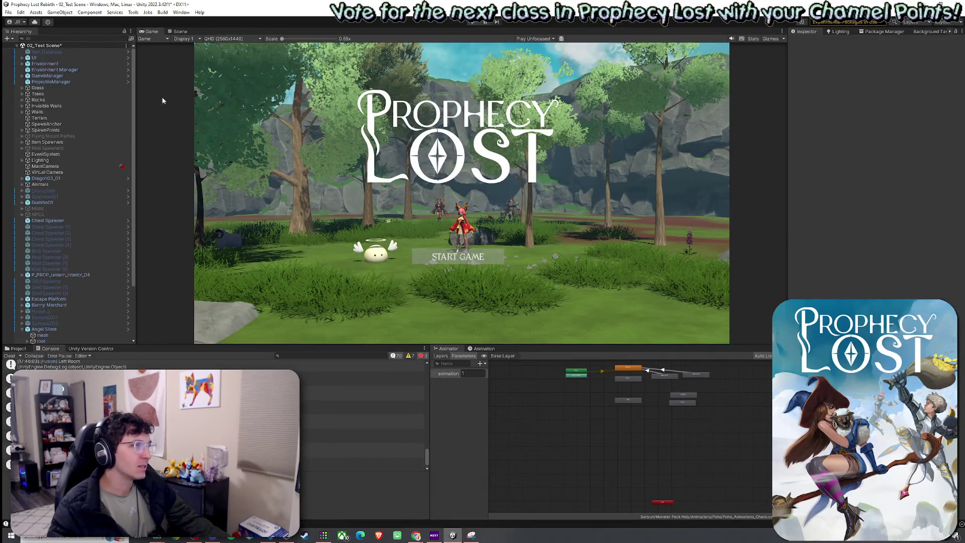
Return to the Scene view and select the Angel Slime's Hurtbox object
{"action": "left_click", "coordinate": [179, 32]}
{"action": "scroll", "coordinate": [414, 255], "scroll_direction": "up", "scroll_amount": 5}
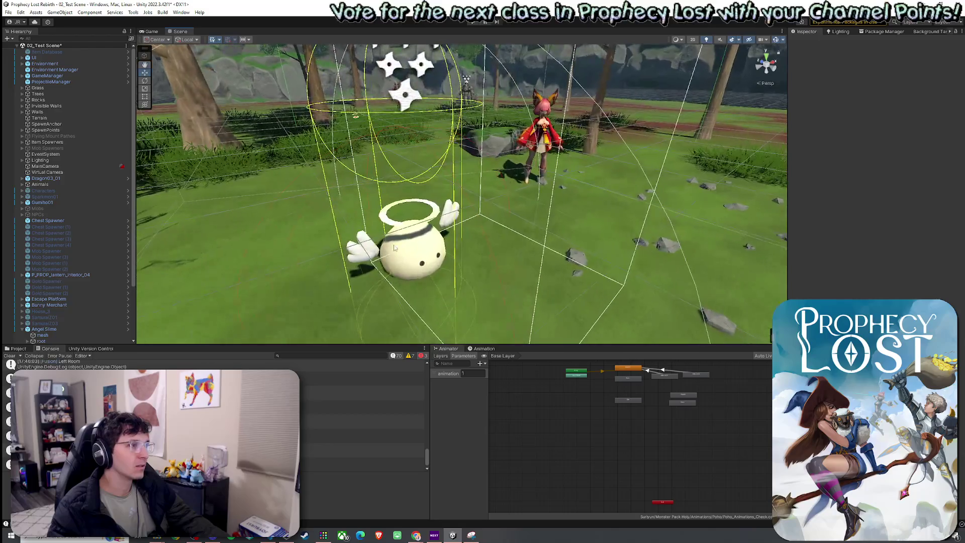
{"action": "left_click", "coordinate": [414, 255]}
{"action": "scroll", "coordinate": [83, 281], "scroll_direction": "down", "scroll_amount": 4}
{"action": "left_click", "coordinate": [66, 262]}
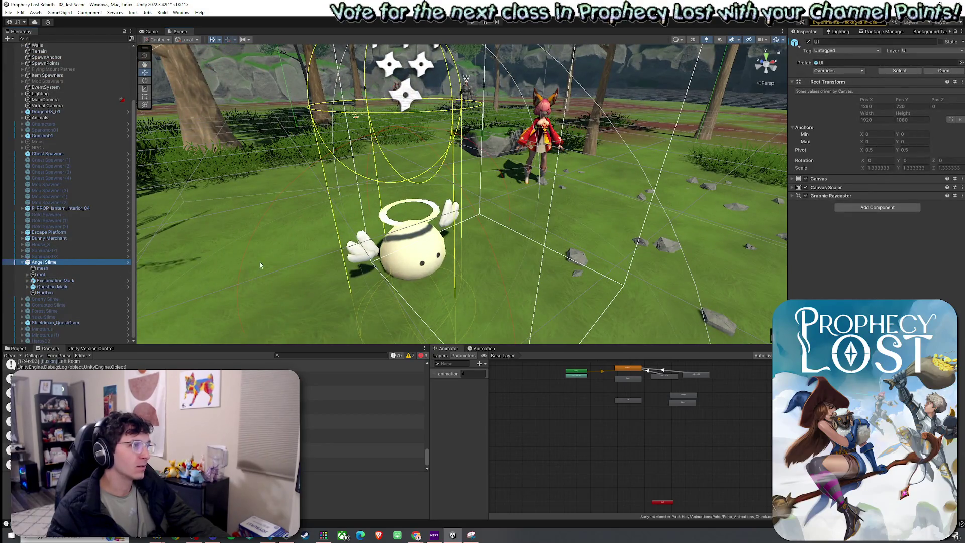
{"action": "left_click", "coordinate": [83, 292]}
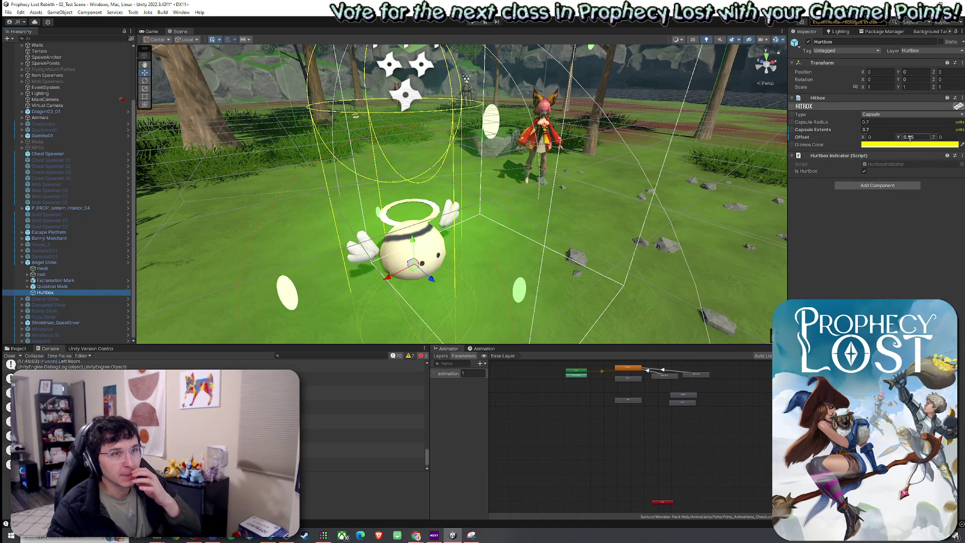
Set the Hurtbox Y offset to 0.73 and shrink its capsule extents to 2.11
{"action": "left_click", "coordinate": [909, 136]}
{"action": "type", "text": "0.31"}
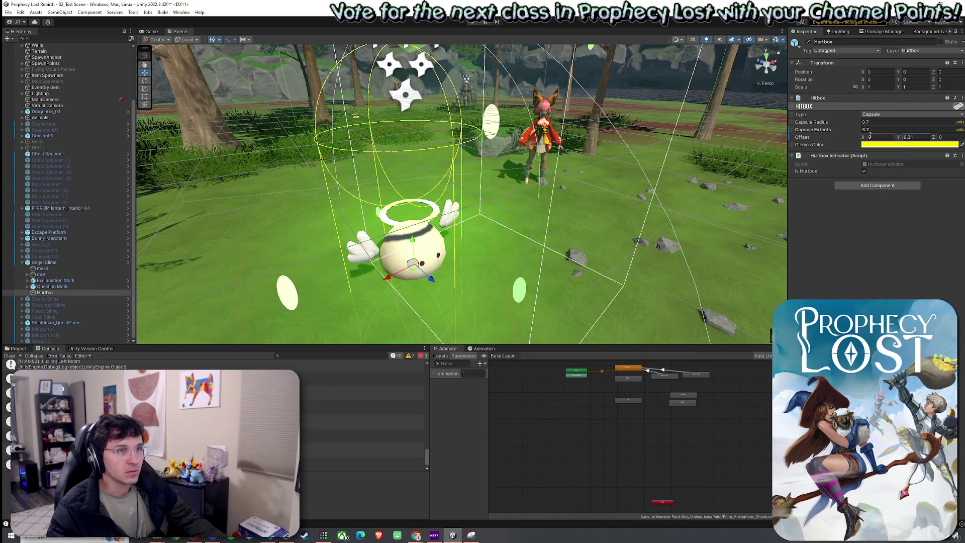
{"action": "mouse_move", "coordinate": [858, 131]}
{"action": "left_mouse_down"}
{"action": "mouse_move", "coordinate": [844, 134]}
{"action": "mouse_move", "coordinate": [904, 136]}
{"action": "left_mouse_up"}
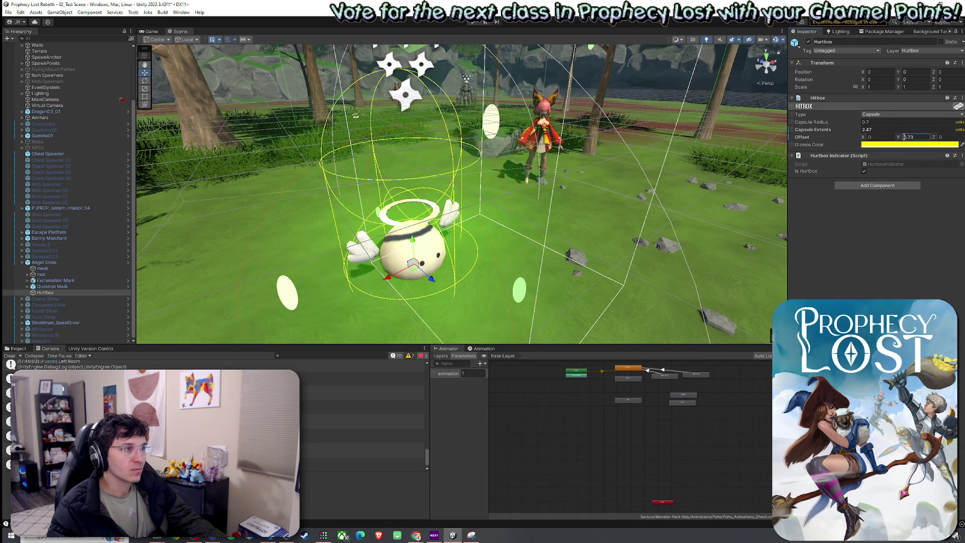
{"action": "left_click_drag", "start_coordinate": [502, 210], "coordinate": [685, 215]}
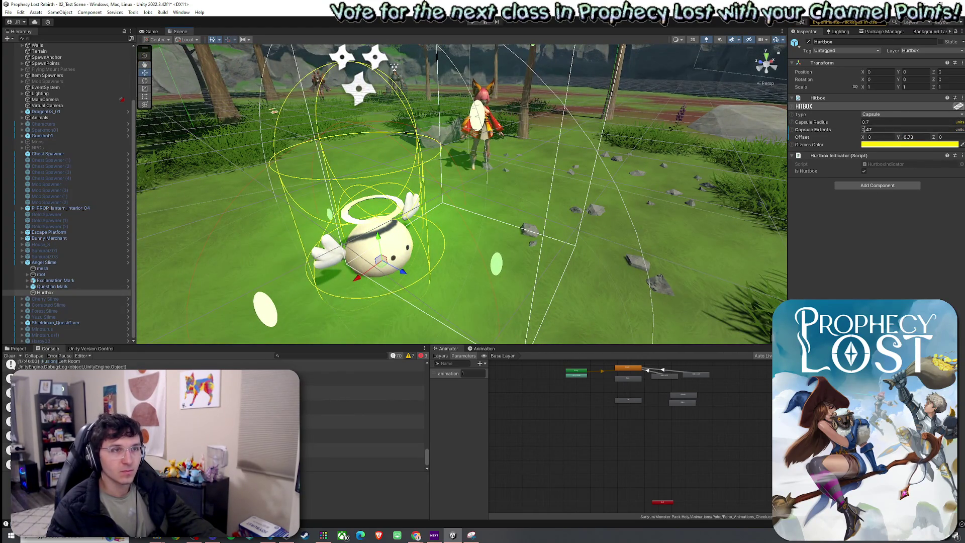
{"action": "left_click_drag", "start_coordinate": [856, 129], "coordinate": [851, 129]}
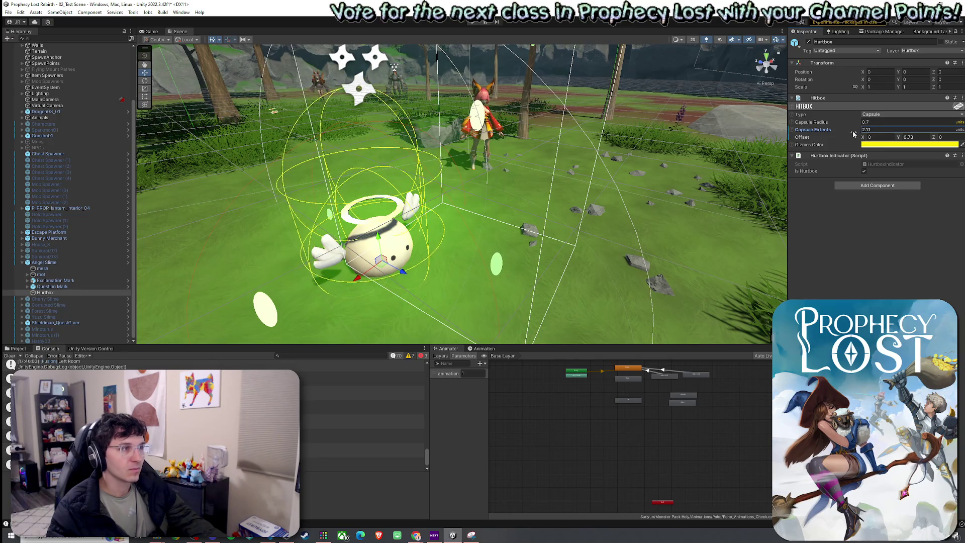
{"action": "left_click_drag", "start_coordinate": [581, 174], "coordinate": [391, 140]}
{"action": "left_click", "coordinate": [8, 12]}
Save the scene, then enter Play mode, start a match and run forward into the forest
{"action": "left_click", "coordinate": [151, 18]}
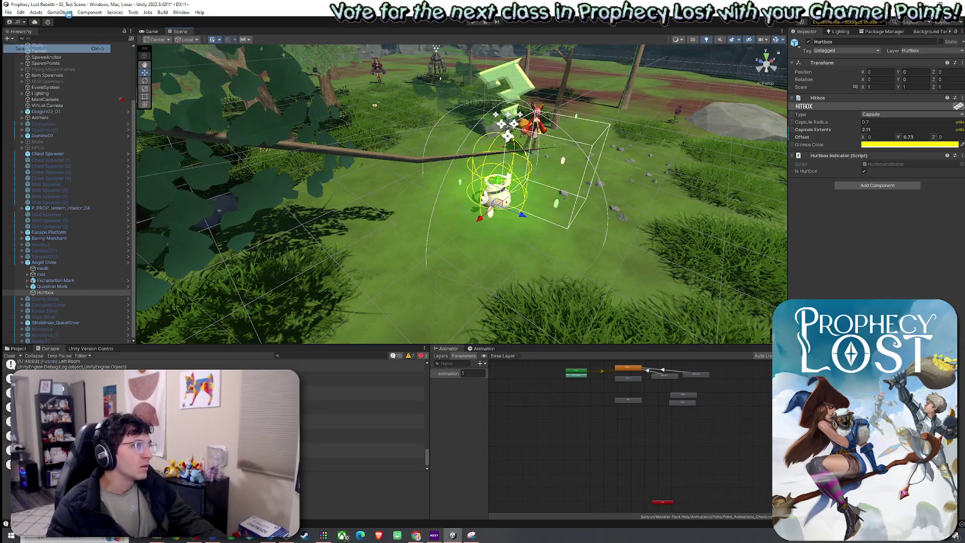
{"action": "left_click", "coordinate": [473, 22]}
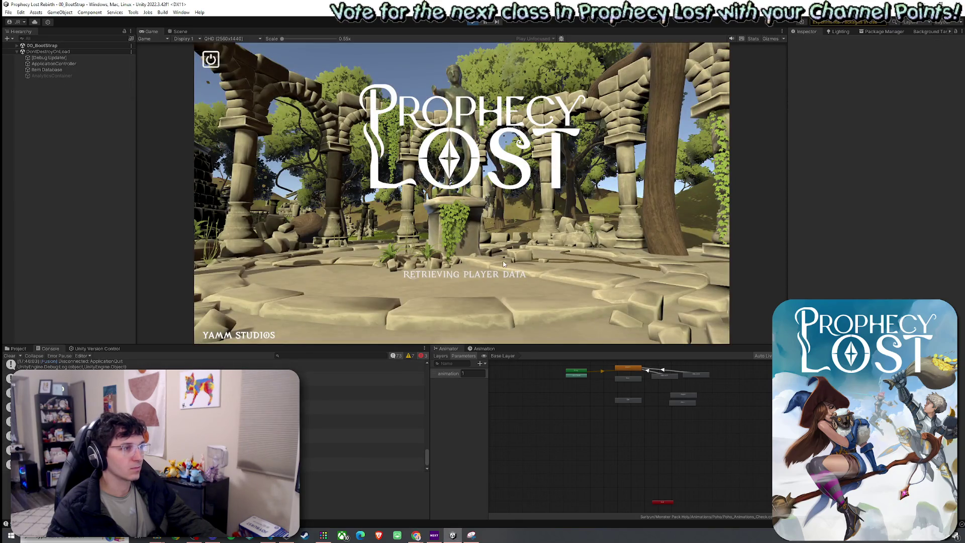
{"action": "left_click", "coordinate": [288, 62]}
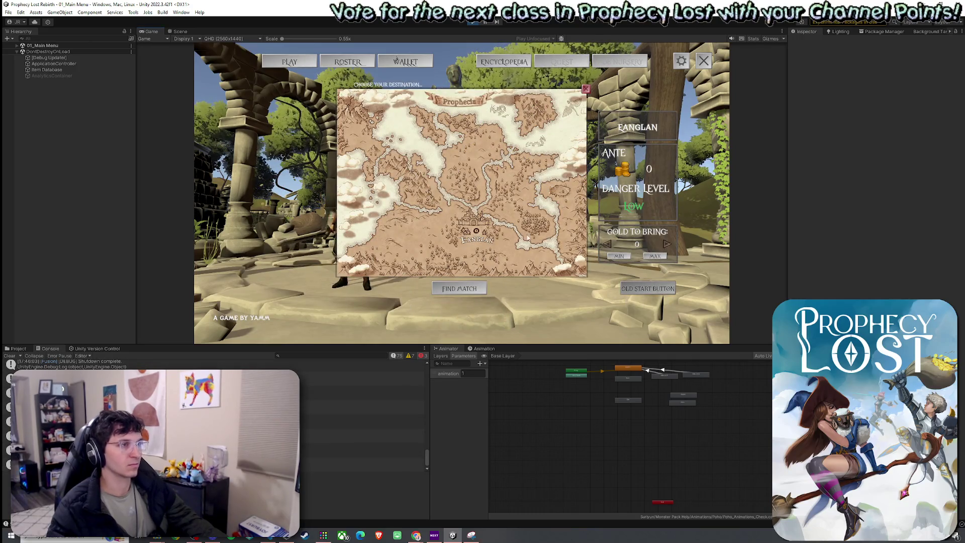
{"action": "left_click", "coordinate": [500, 219]}
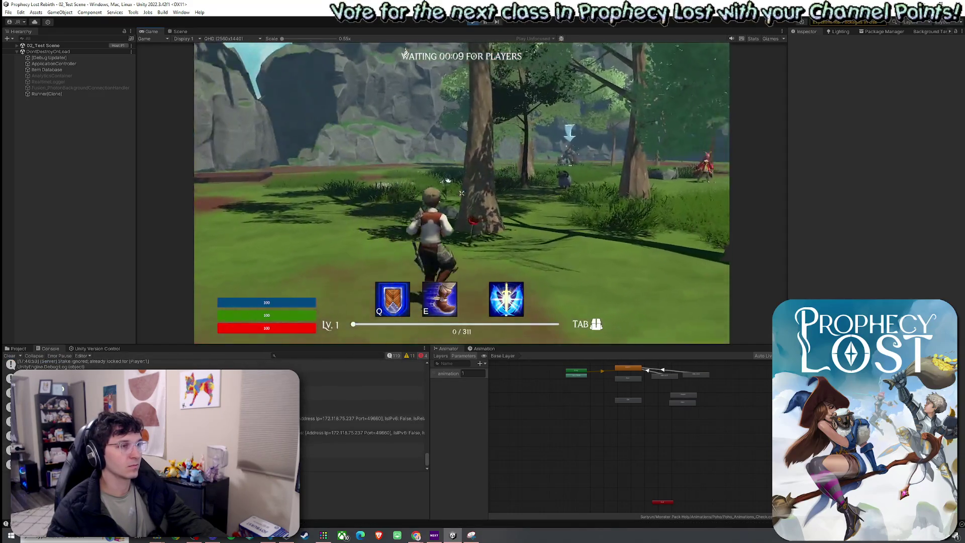
{"action": "key", "text": "w"}
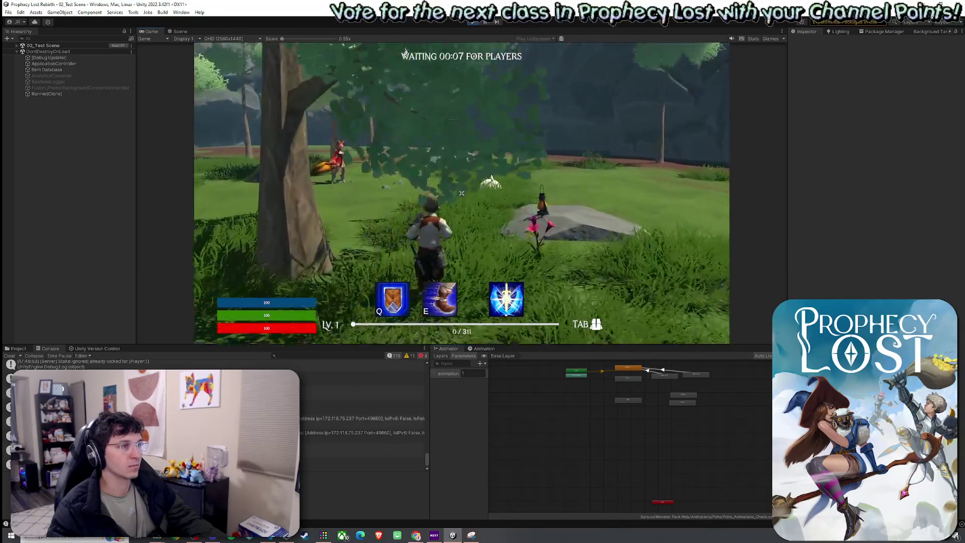